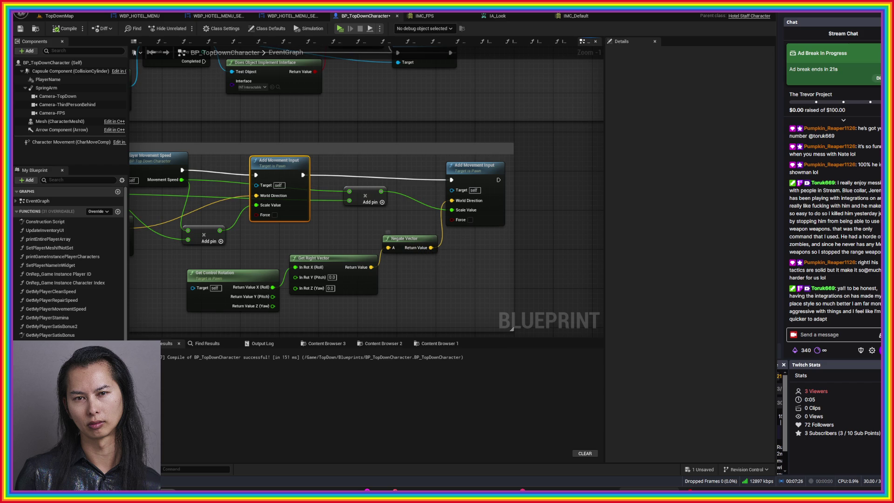
Step: Wire Get Right Vector's Return Value into World Direction, then compile and save the blueprint
{"action": "left_click_drag", "start_coordinate": [371, 267], "coordinate": [451, 201]}
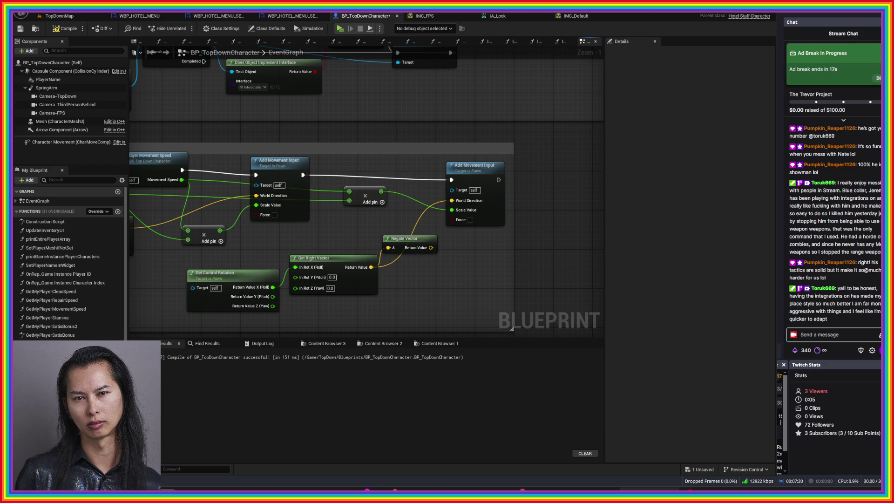
{"action": "key", "text": "ctrl+s"}
Step: Start a play session on TopDownMap and walk the character down and up
{"action": "left_click", "coordinate": [60, 16]}
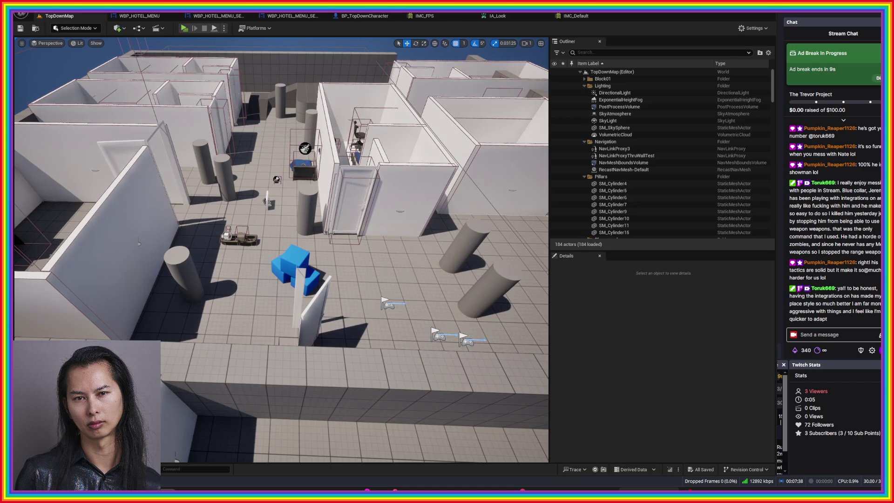
{"action": "left_click", "coordinate": [184, 29]}
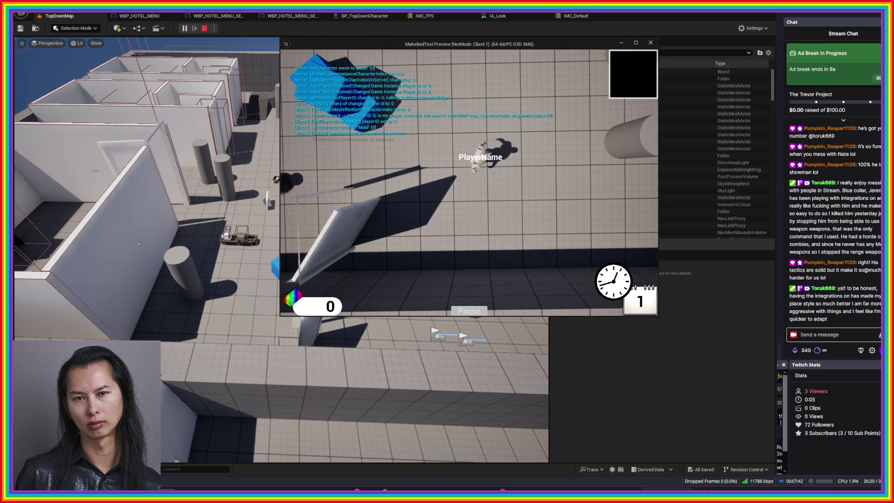
{"action": "key", "text": "s"}
{"action": "key", "text": "w"}
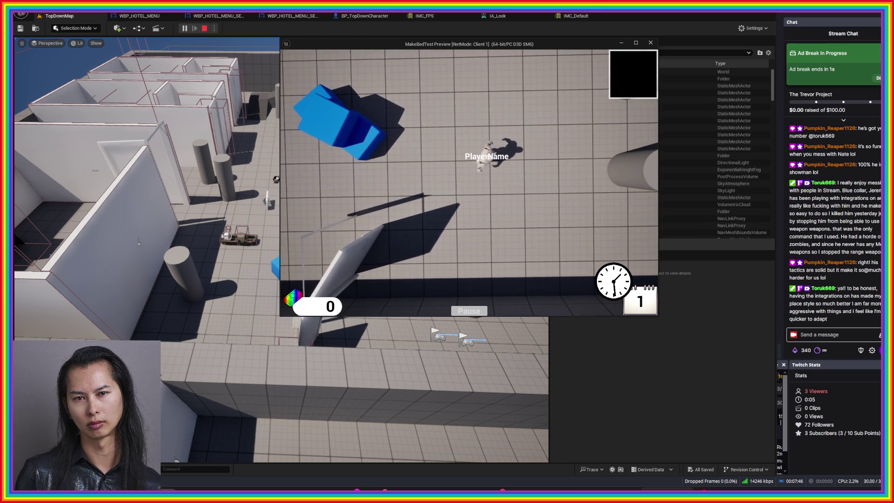
Step: In the pause menu settings, set the camera mode to First Person
{"action": "key", "text": "Escape"}
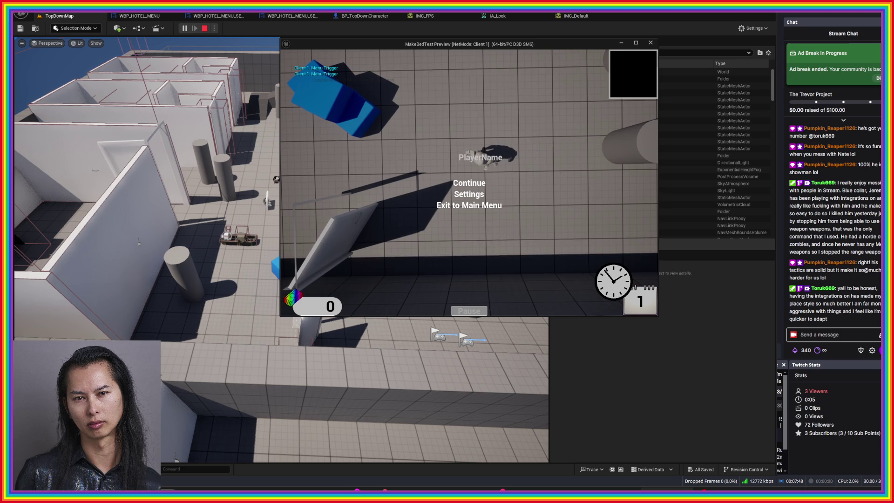
{"action": "left_click", "coordinate": [469, 194]}
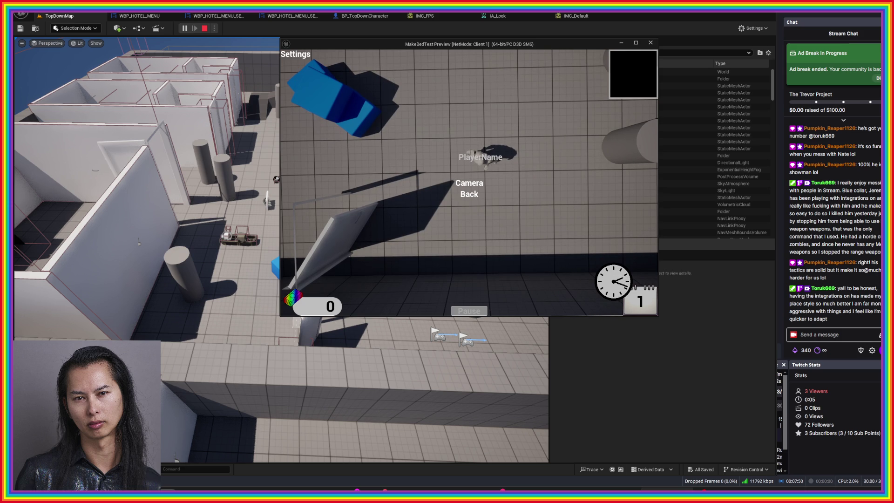
{"action": "left_click", "coordinate": [564, 177]}
{"action": "left_click", "coordinate": [538, 187]}
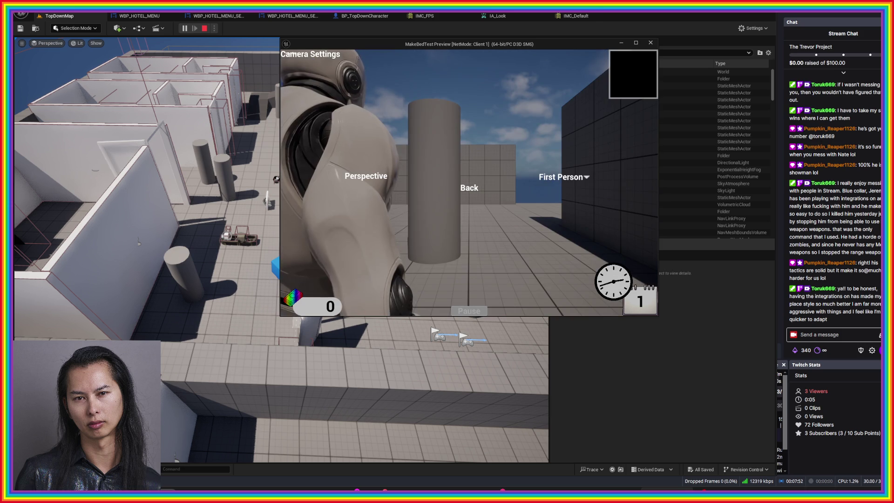
{"action": "left_click", "coordinate": [468, 188]}
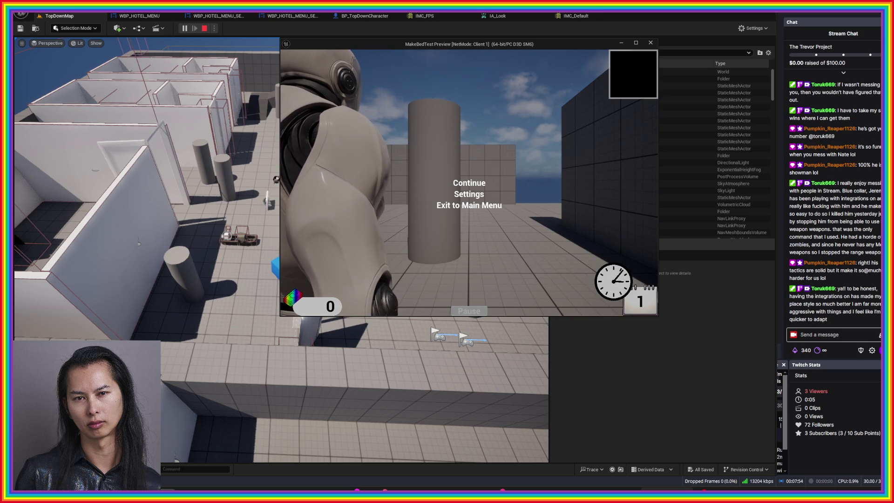
Step: Resume play and walk forward, back and sideways toward the blue cubes in first person
{"action": "left_click", "coordinate": [469, 183]}
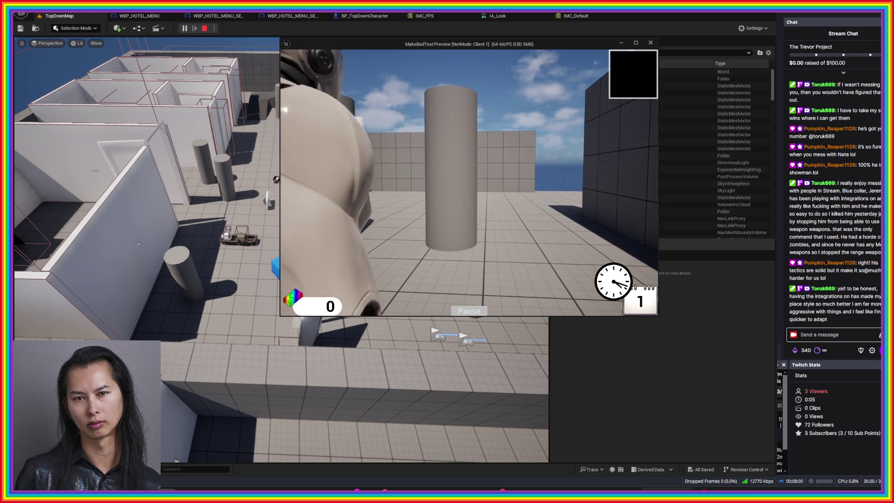
{"action": "key", "text": "w"}
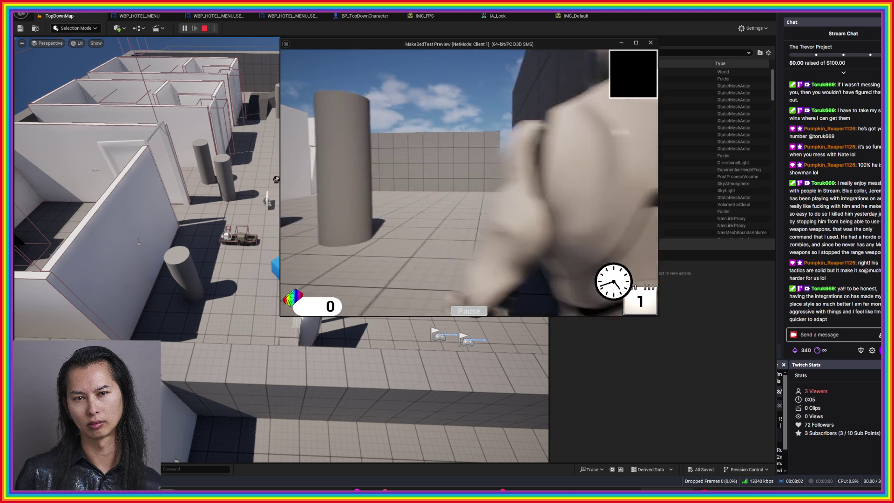
{"action": "key", "text": "s"}
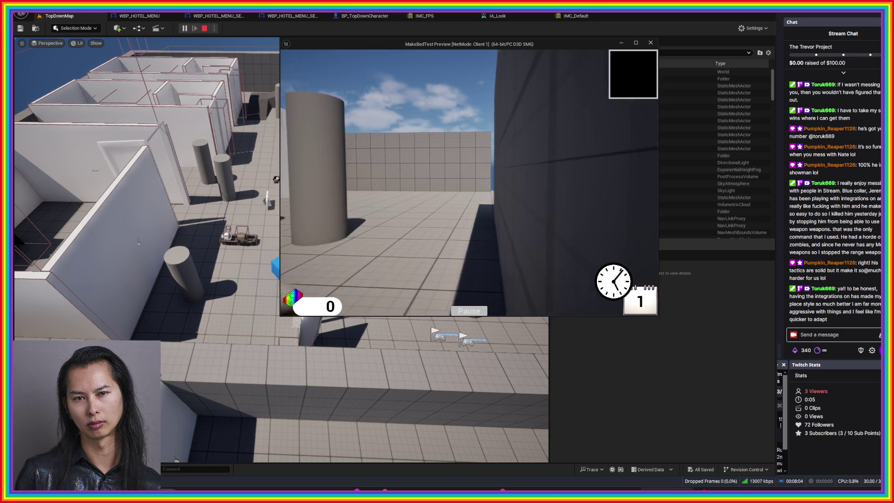
{"action": "key", "text": "w"}
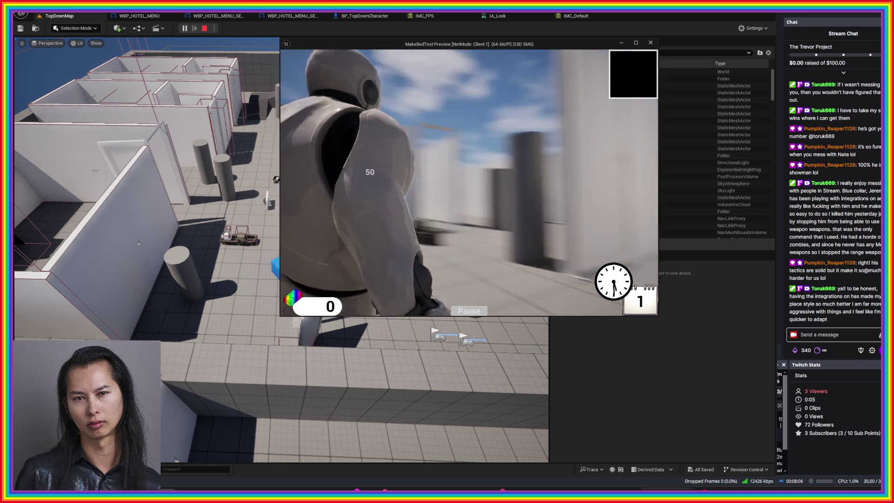
{"action": "key", "text": "w"}
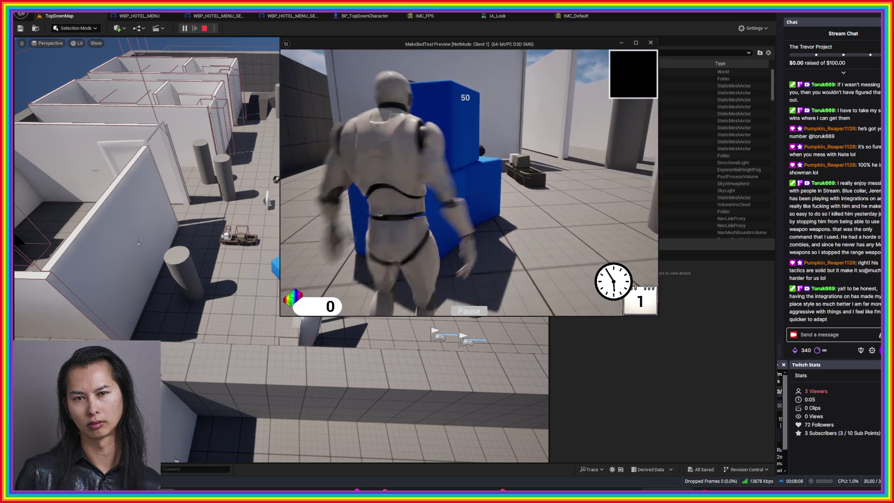
{"action": "key", "text": "a"}
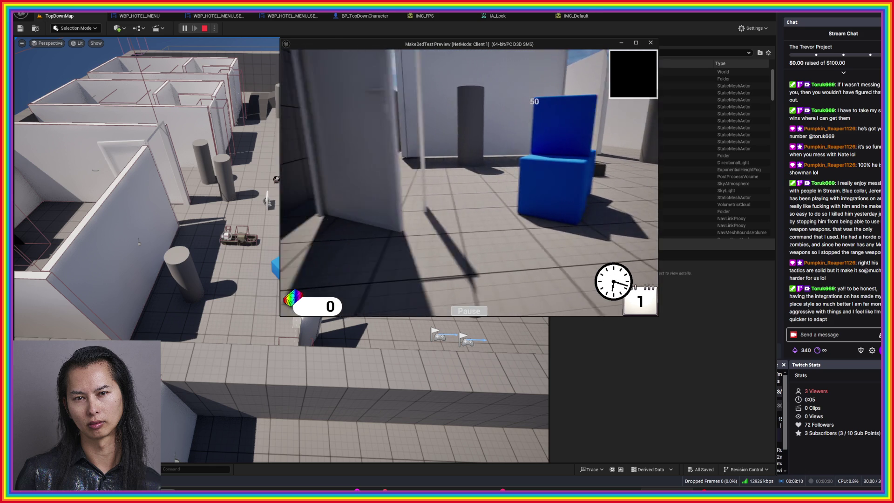
{"action": "key", "text": "d"}
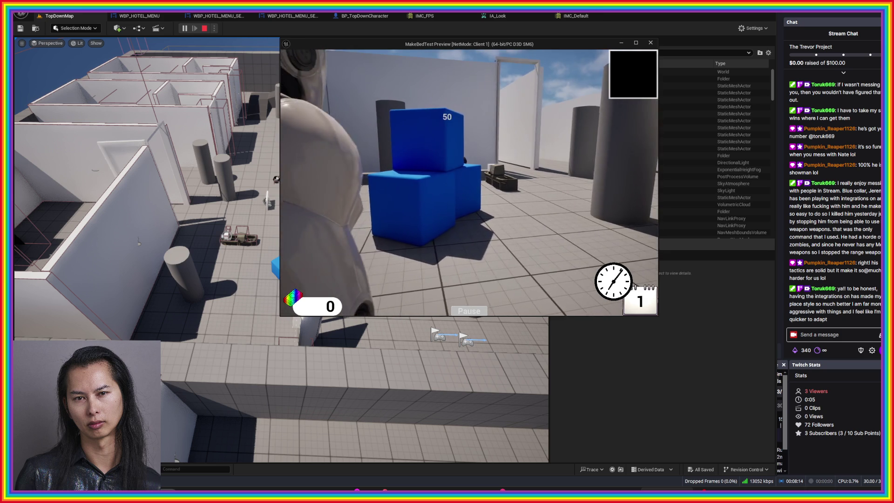
Step: Keep testing strafing and forward movement toward the wall and pillars, then stop the session
{"action": "key", "text": "a"}
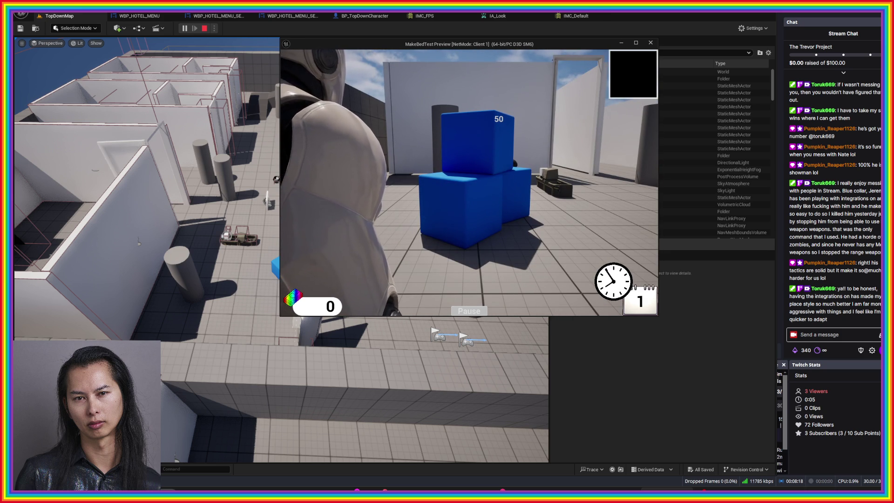
{"action": "key", "text": "d"}
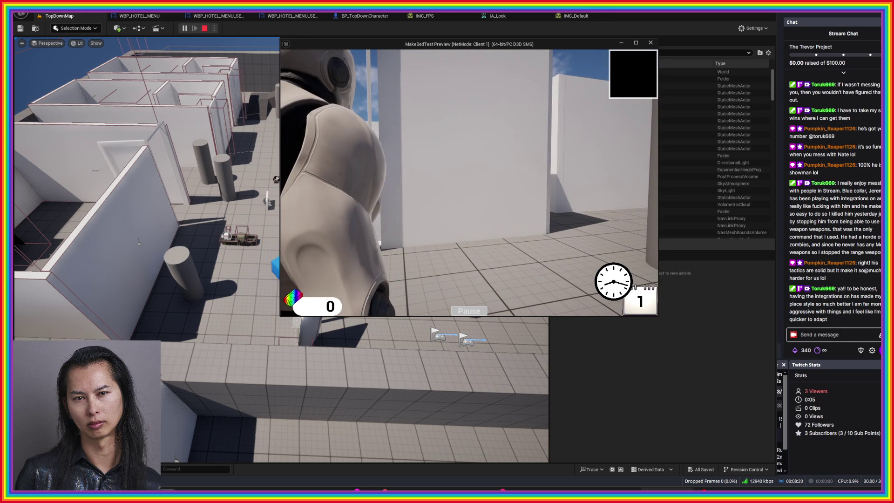
{"action": "key", "text": "s"}
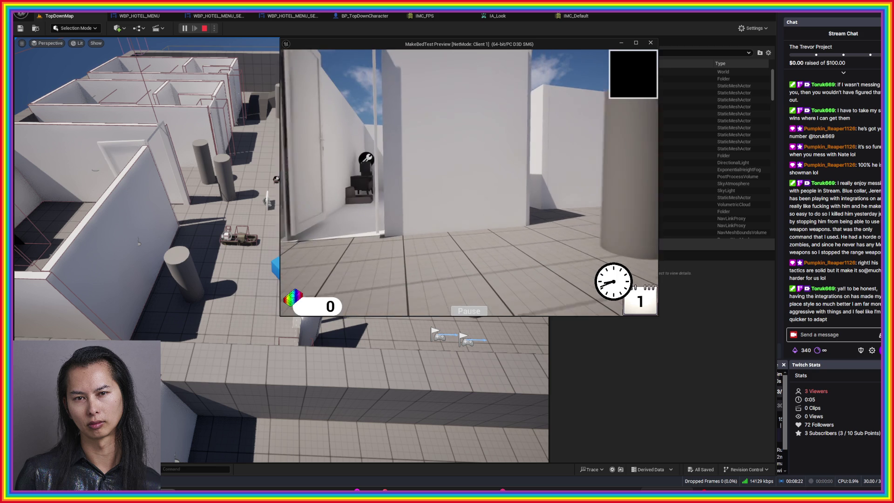
{"action": "key", "text": "d"}
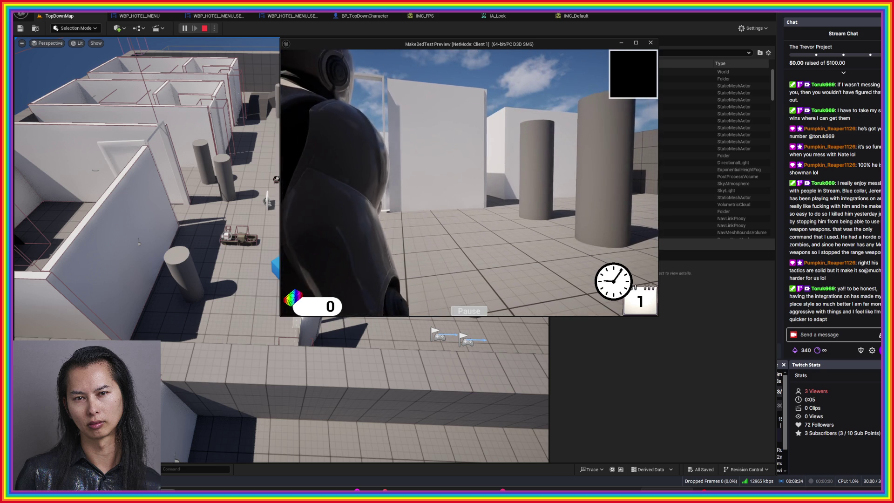
{"action": "key", "text": "w"}
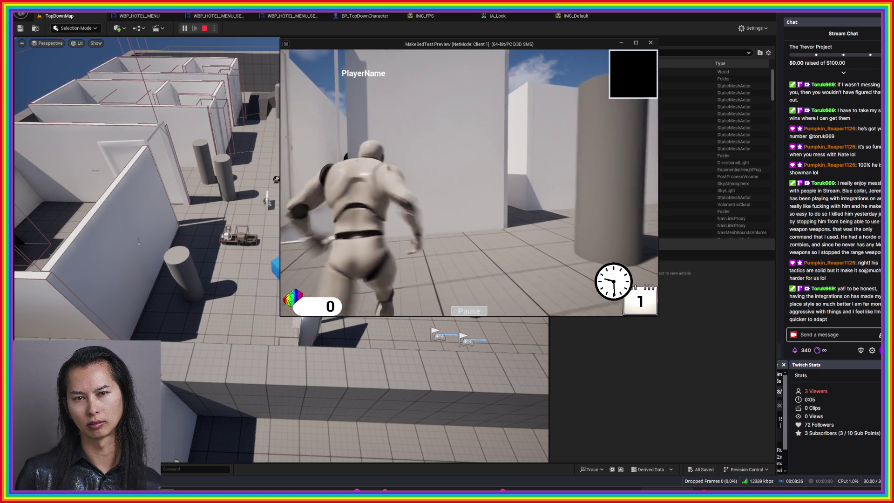
{"action": "key", "text": "Escape"}
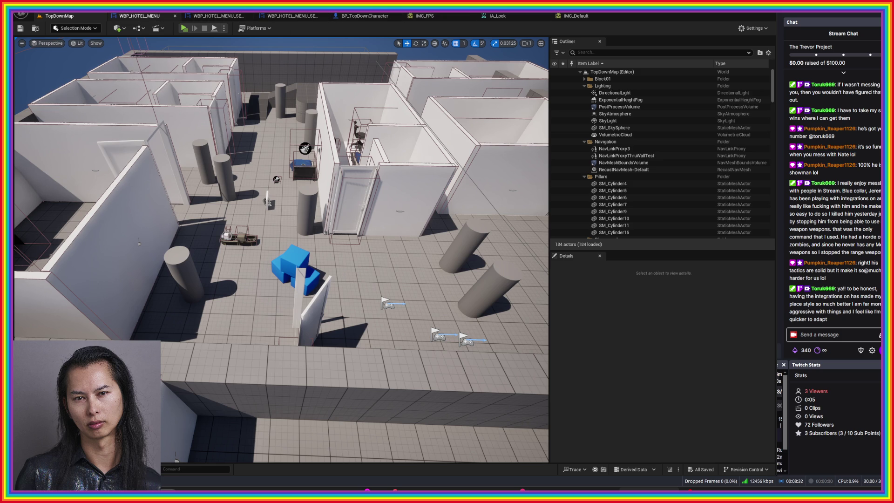
Step: In BP_TopDownCharacter, wire Negate Vector's Return Value into the second Add Movement Input's World Direction
{"action": "left_click", "coordinate": [364, 16]}
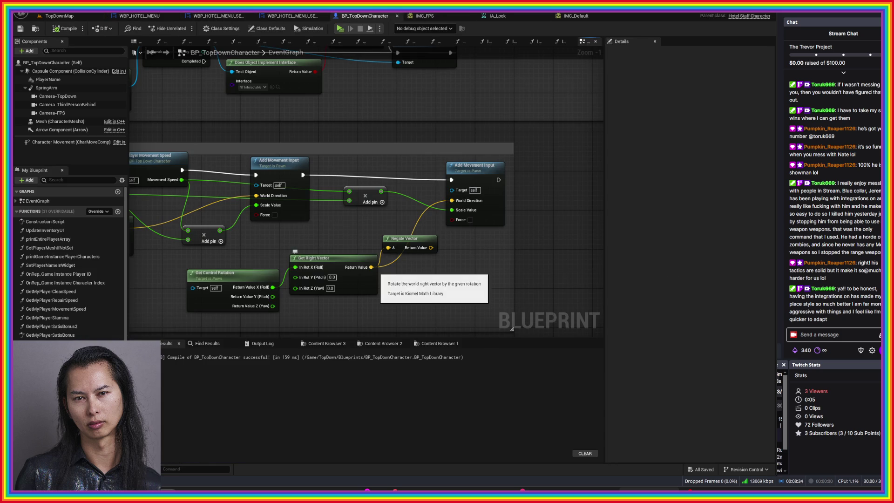
{"action": "left_click_drag", "start_coordinate": [430, 248], "coordinate": [452, 201]}
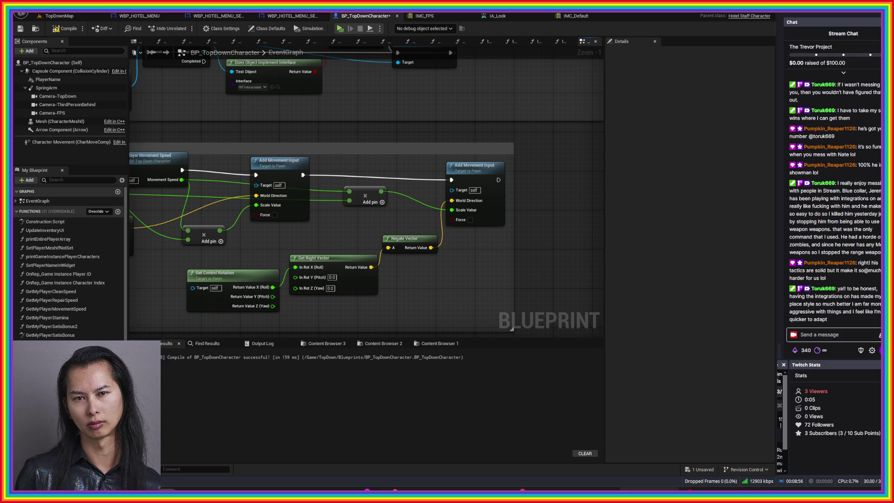
{"action": "left_click_drag", "start_coordinate": [298, 233], "coordinate": [367, 200]}
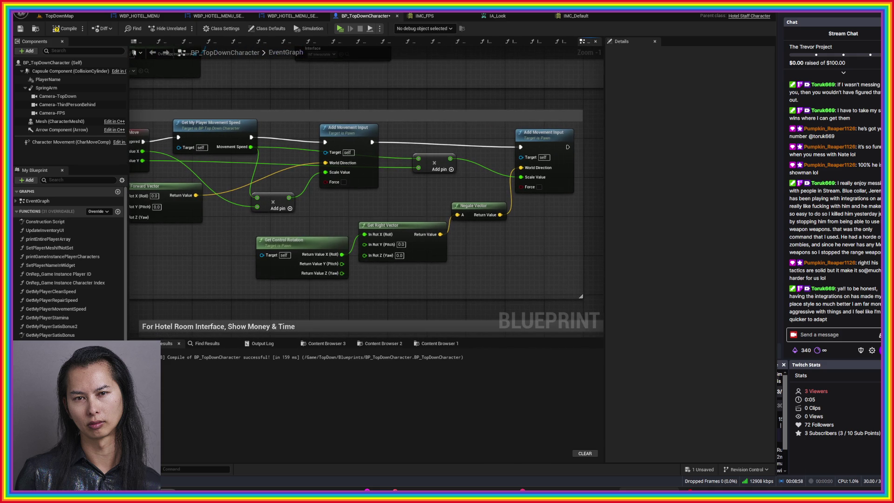
Step: Connect Get Control Rotation's Z (Yaw) output to Get Right Vector's In Rot Z (Yaw) pin
{"action": "left_click_drag", "start_coordinate": [356, 279], "coordinate": [261, 233]}
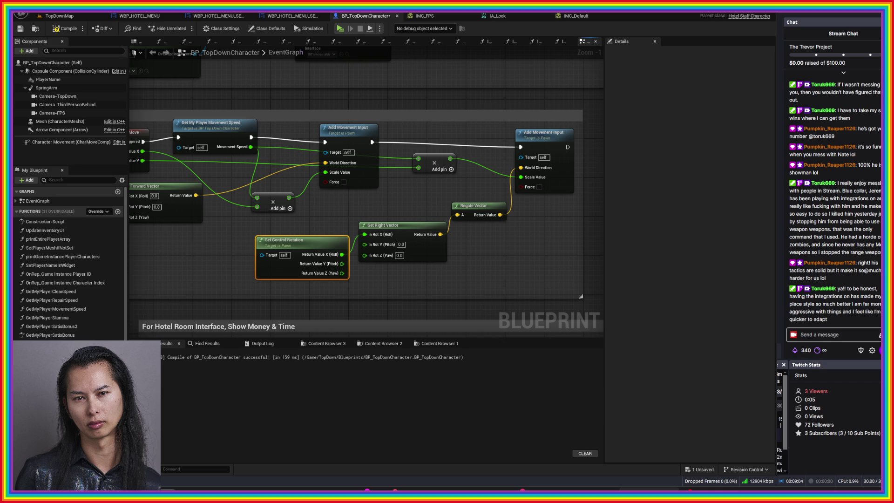
{"action": "left_click_drag", "start_coordinate": [454, 280], "coordinate": [467, 275]}
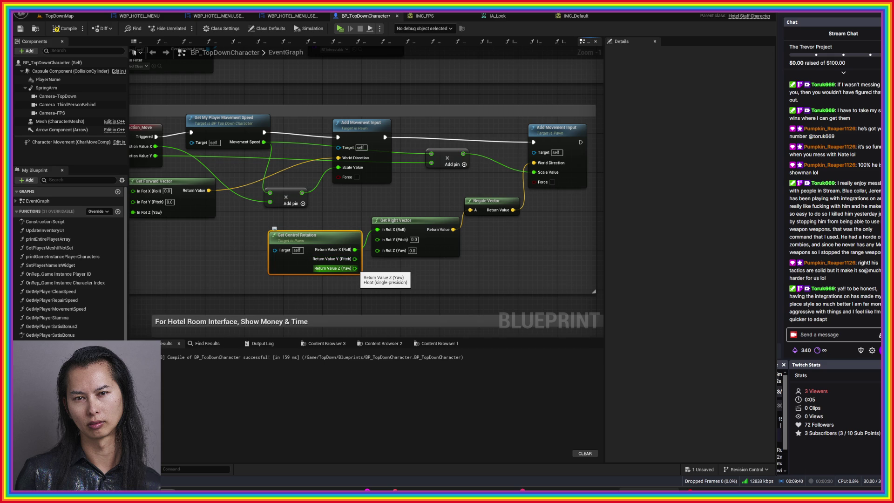
{"action": "mouse_move", "coordinate": [354, 268]}
{"action": "left_mouse_down"}
{"action": "mouse_move", "coordinate": [386, 264]}
{"action": "mouse_move", "coordinate": [377, 250]}
{"action": "left_mouse_up"}
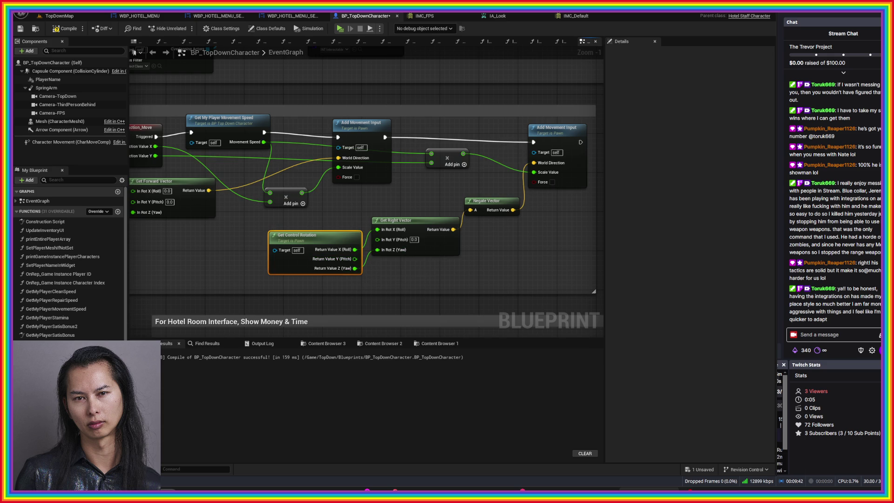
Step: Save the character blueprint and start a play session on TopDownMap
{"action": "key", "text": "ctrl+s"}
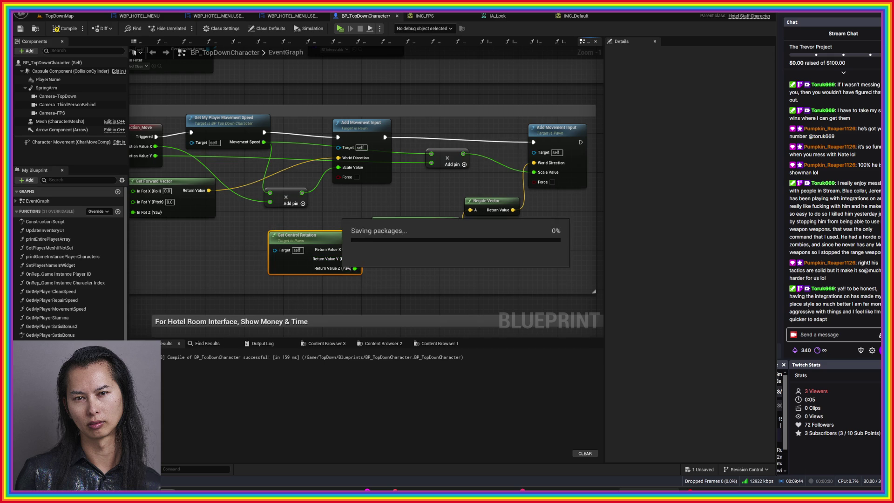
{"action": "left_click", "coordinate": [59, 16]}
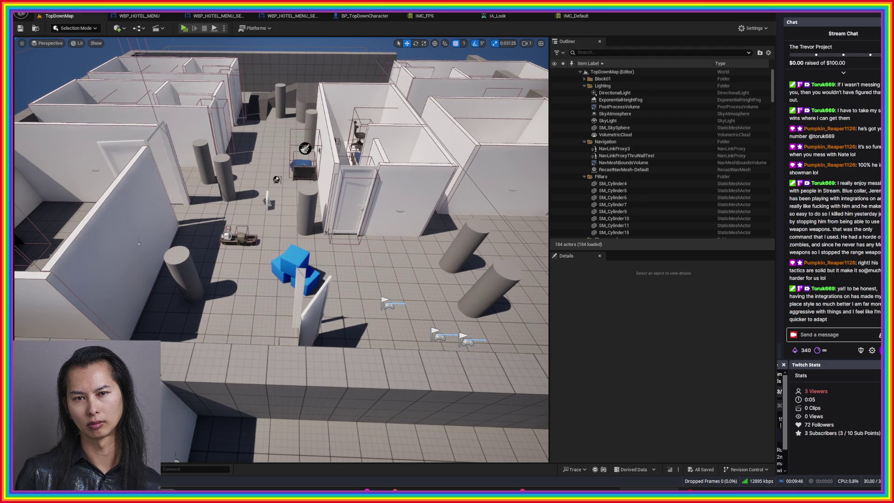
{"action": "left_click", "coordinate": [185, 28]}
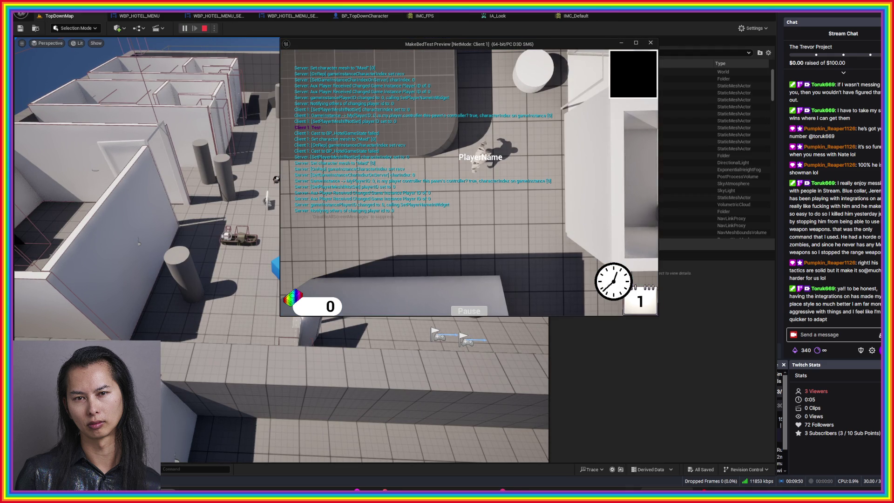
Step: Set the in-game camera perspective to First Person from the pause menu settings
{"action": "key", "text": "Tab"}
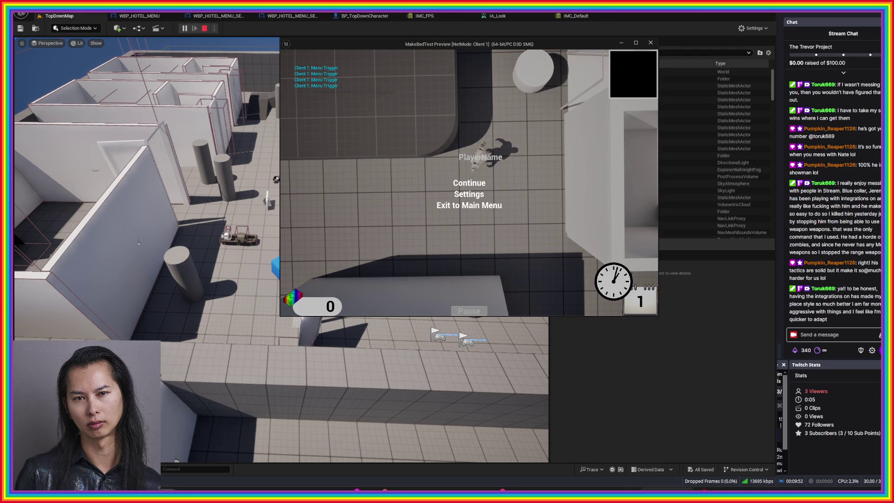
{"action": "left_click", "coordinate": [468, 194]}
{"action": "left_click", "coordinate": [469, 182]}
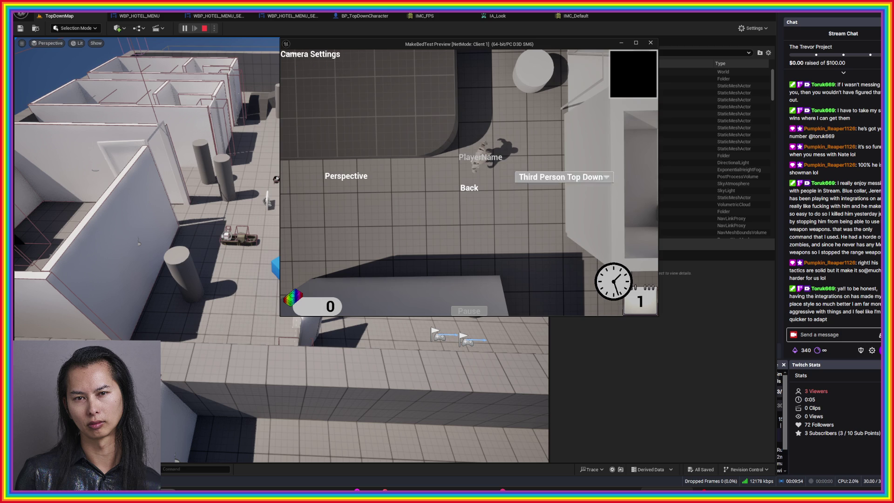
{"action": "left_click", "coordinate": [563, 177]}
{"action": "left_click", "coordinate": [529, 186]}
{"action": "left_click", "coordinate": [469, 188]}
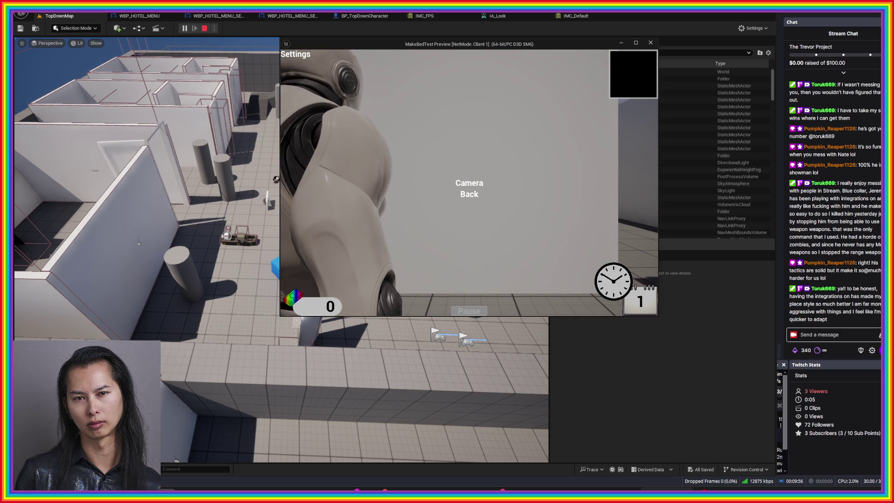
Step: Resume play, walk sideways to test first-person movement, then leave the game window
{"action": "key", "text": "Escape"}
{"action": "key", "text": "Tab"}
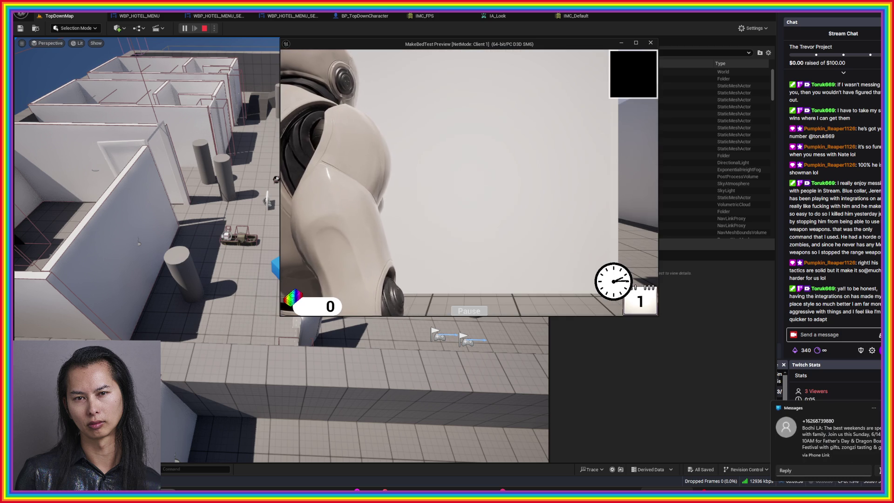
{"action": "key", "text": "a"}
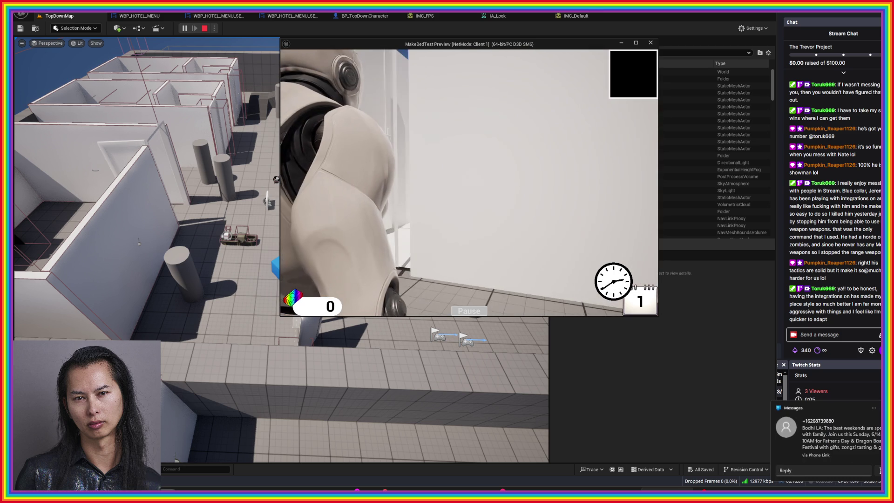
{"action": "key", "text": "Escape"}
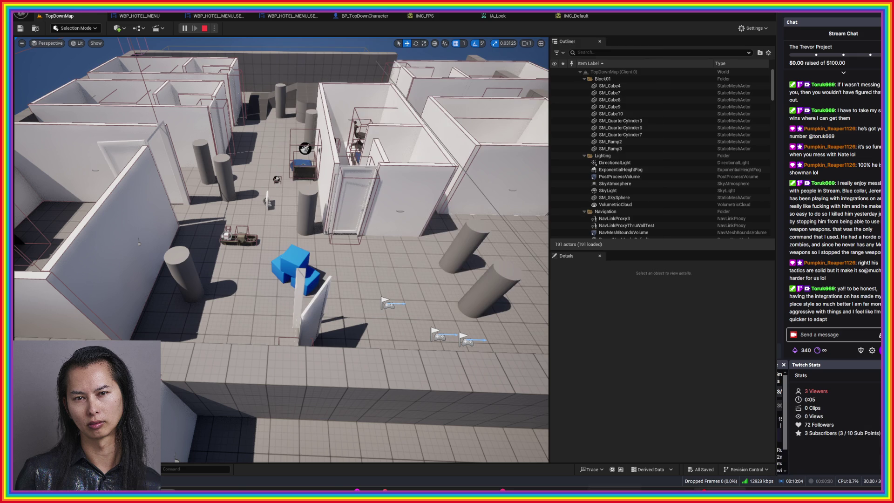
Step: Switch briefly to OBS and back to Unreal, then end the play session
{"action": "key", "text": "alt+Tab"}
{"action": "left_click", "coordinate": [610, 460]}
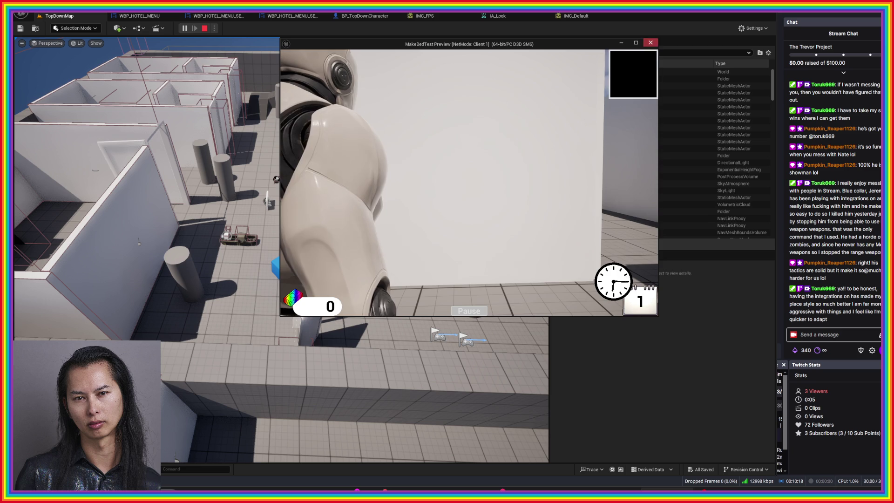
{"action": "key", "text": "Escape"}
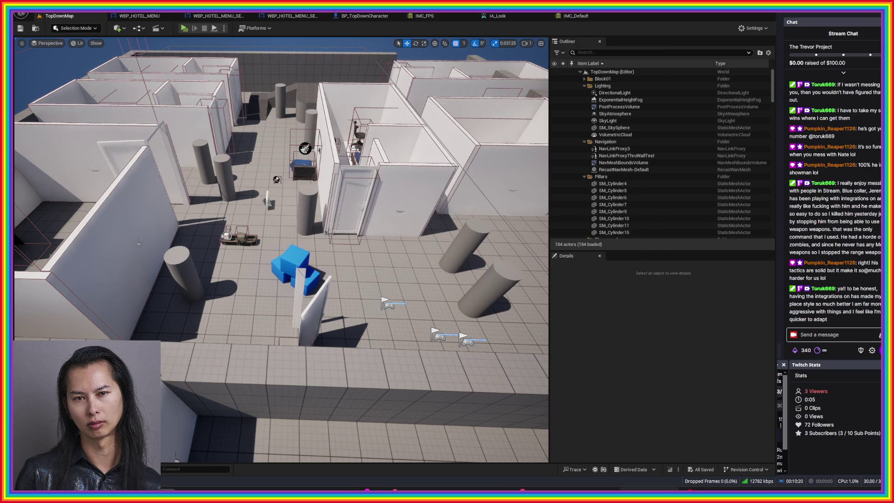
Step: Start a new play session and switch the camera perspective to First Person
{"action": "left_click", "coordinate": [184, 29]}
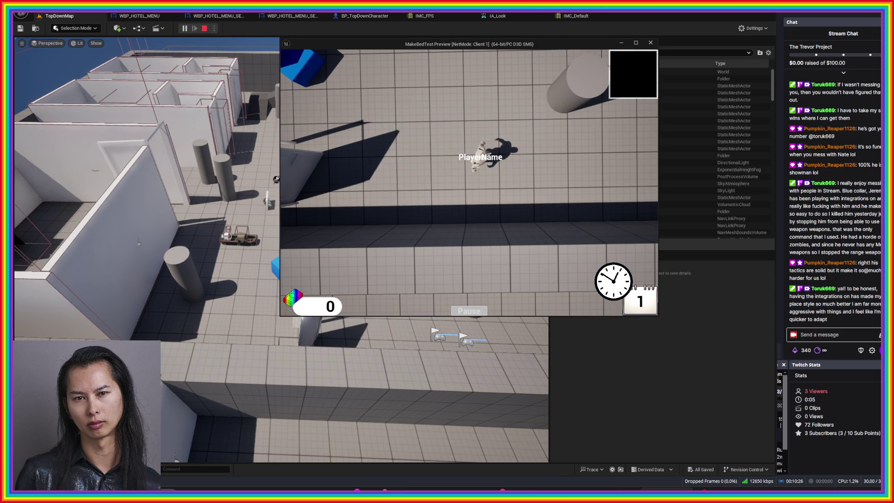
{"action": "key", "text": "p"}
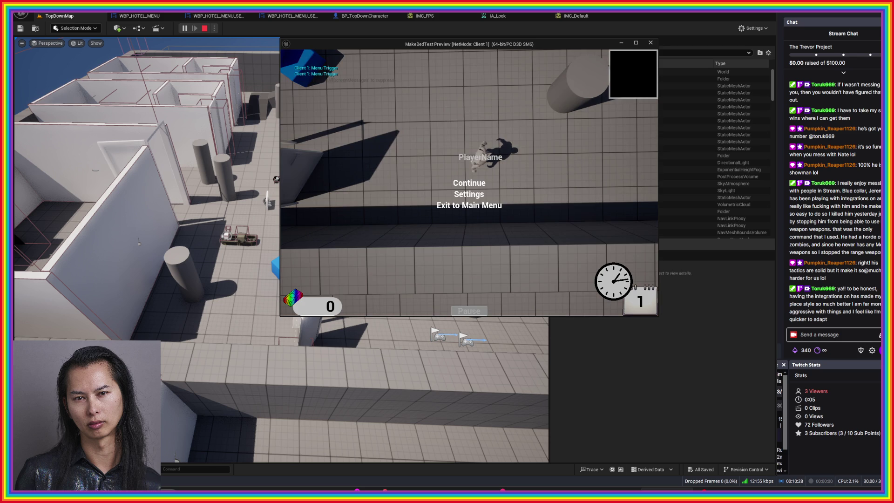
{"action": "left_click", "coordinate": [468, 193]}
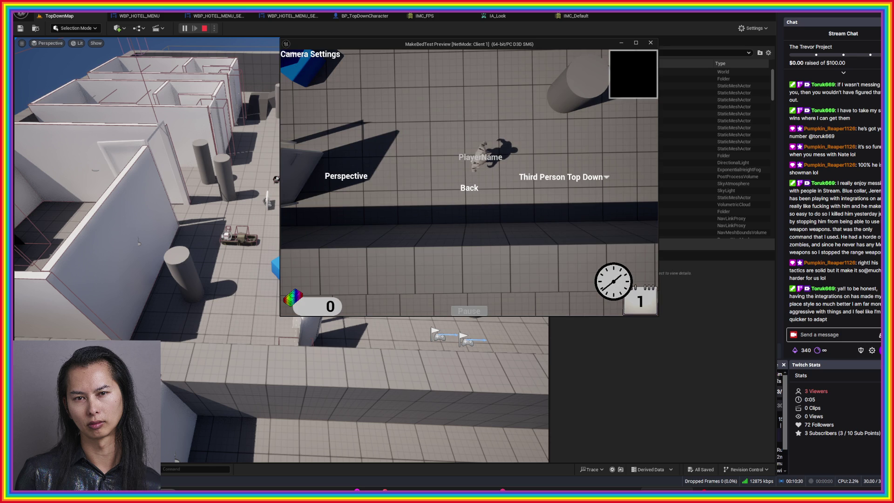
{"action": "left_click", "coordinate": [469, 188]}
{"action": "left_click", "coordinate": [468, 183]}
{"action": "left_click", "coordinate": [563, 176]}
{"action": "left_click", "coordinate": [554, 186]}
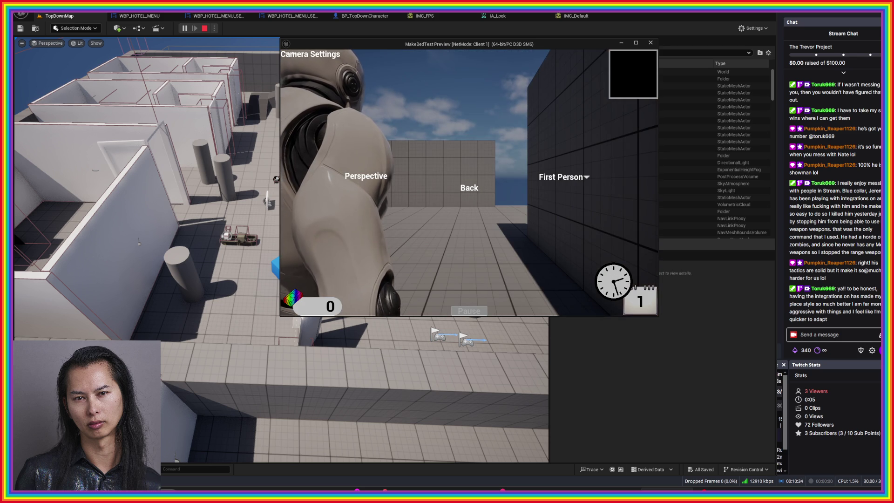
{"action": "left_click", "coordinate": [469, 187]}
Step: Resume play, walk around in first person, then stop and reopen BP_TopDownCharacter
{"action": "left_click", "coordinate": [468, 193]}
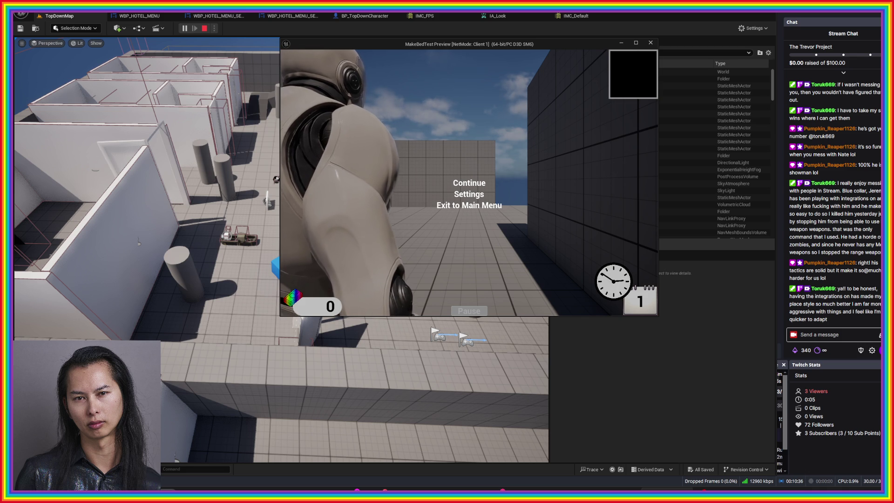
{"action": "left_click", "coordinate": [468, 182]}
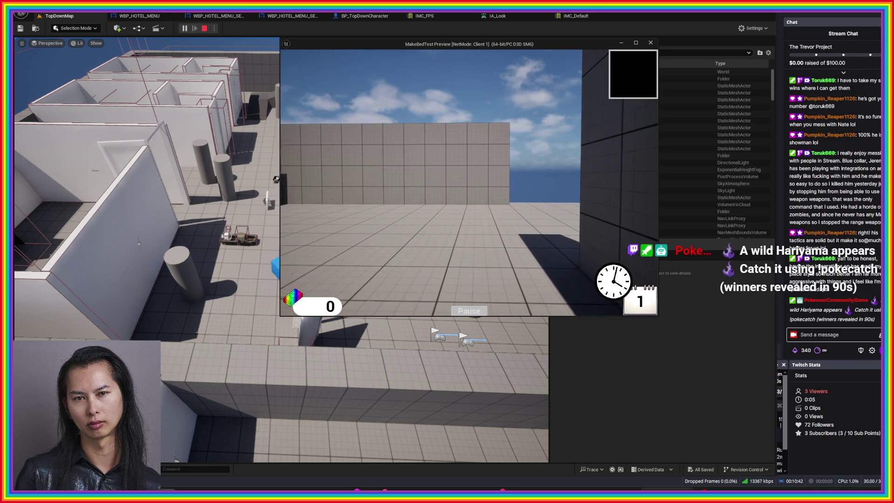
{"action": "key", "text": "s"}
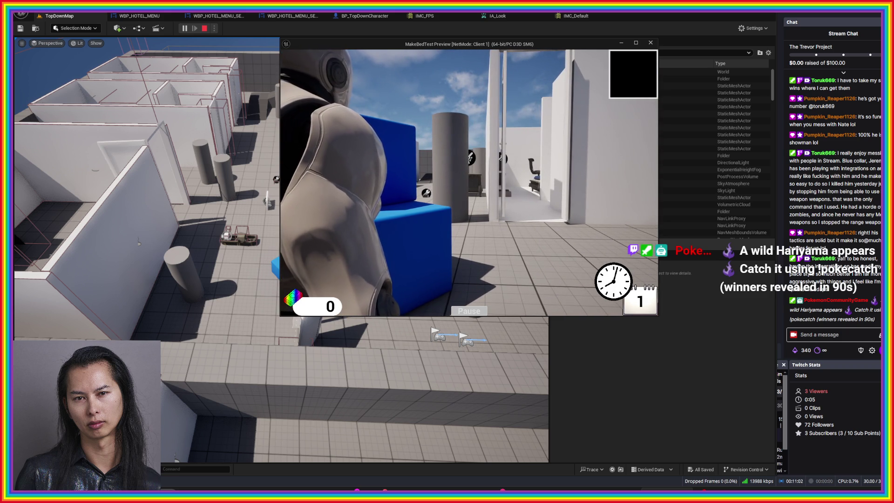
{"action": "key", "text": "alt+Tab"}
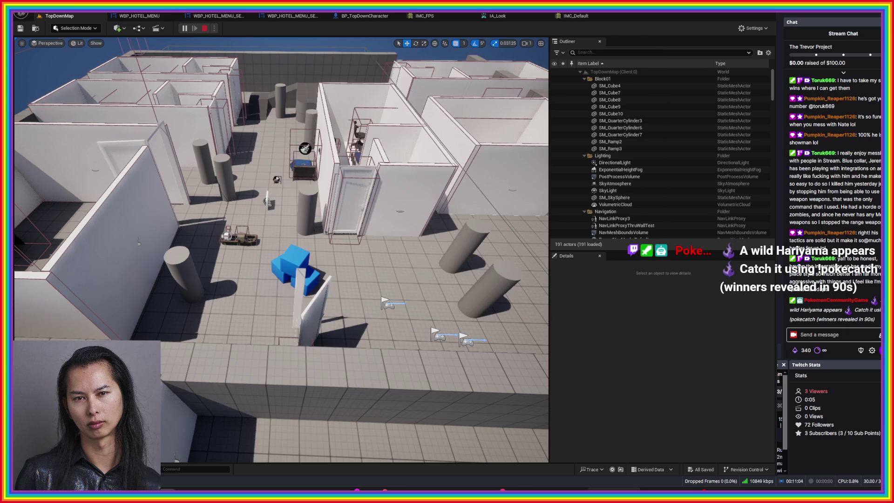
{"action": "key", "text": "Escape"}
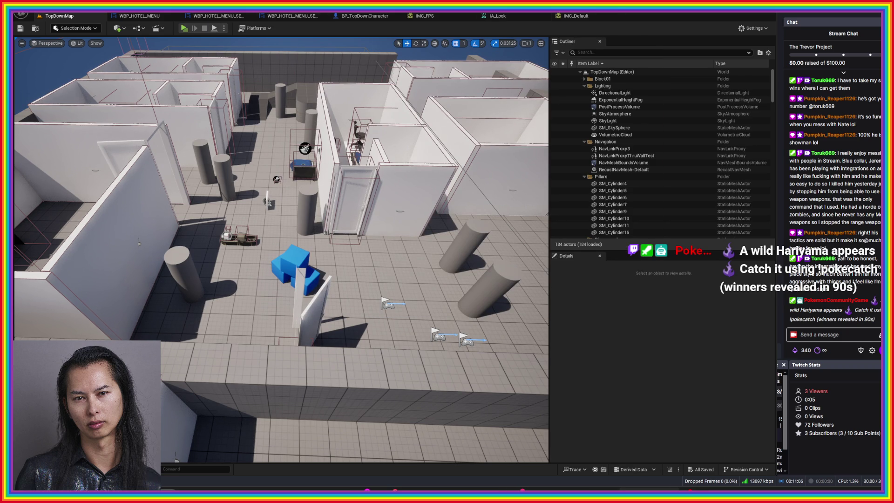
{"action": "left_click", "coordinate": [365, 16]}
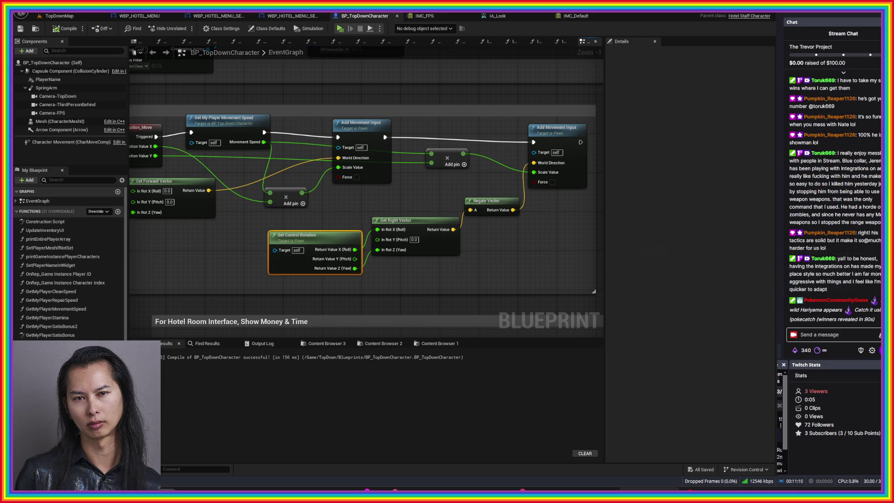
Step: Send !pokecatch in the OBS stream chat, then return to Unreal Editor
{"action": "key", "text": "alt+Tab"}
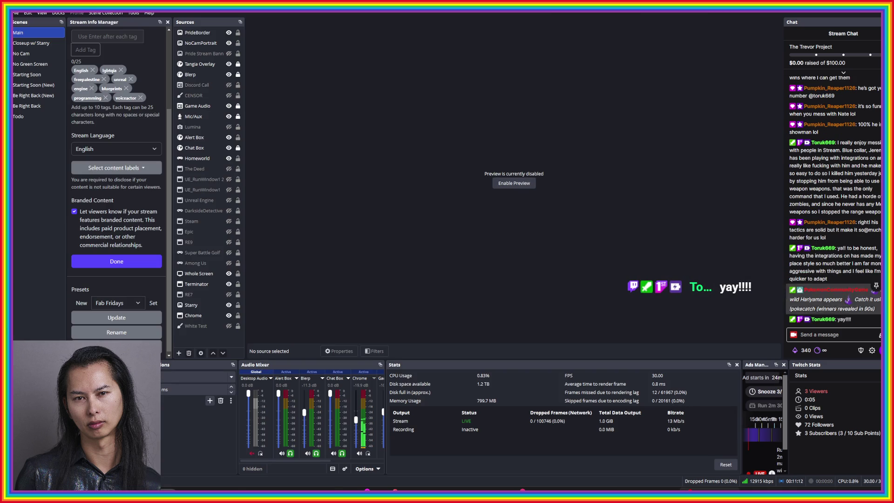
{"action": "left_click", "coordinate": [819, 334]}
{"action": "type", "text": "!poke"}
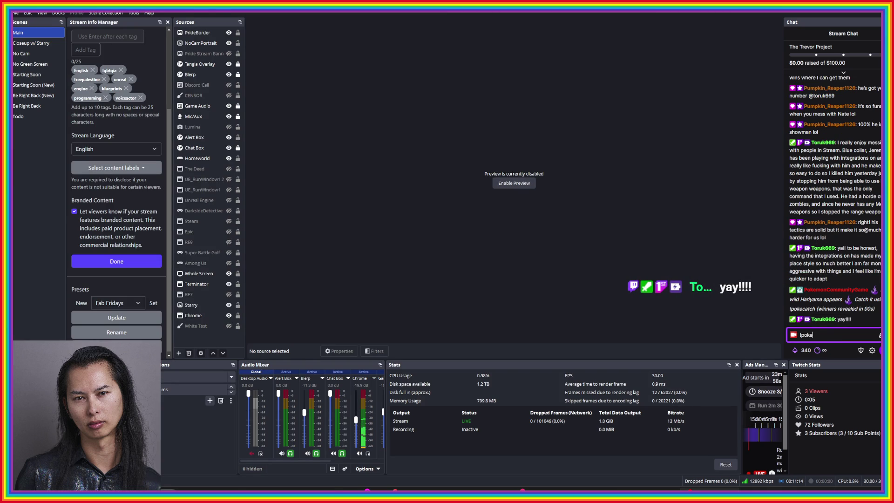
{"action": "type", "text": "catch"}
{"action": "key", "text": "Return"}
{"action": "key", "text": "alt+Tab"}
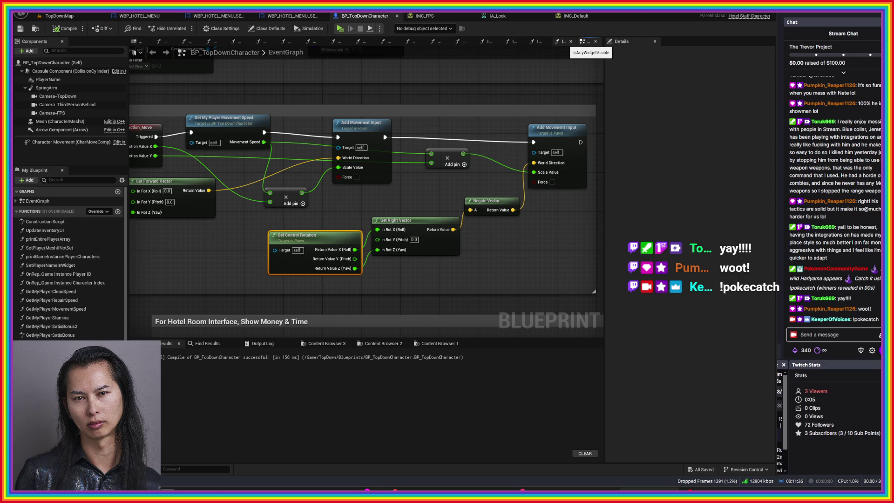
Step: Zoom and pan the event graph past the Event Tick loop to the Show In-game Menu nodes
{"action": "left_click", "coordinate": [583, 40]}
{"action": "scroll", "coordinate": [409, 236], "scroll_direction": "up", "scroll_amount": 3}
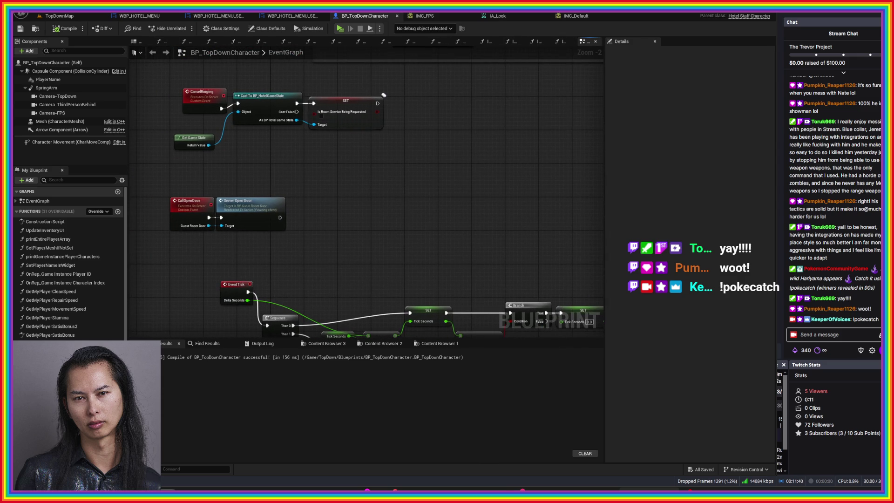
{"action": "left_click_drag", "start_coordinate": [498, 263], "coordinate": [408, 83]}
{"action": "scroll", "coordinate": [368, 190], "scroll_direction": "down", "scroll_amount": 3}
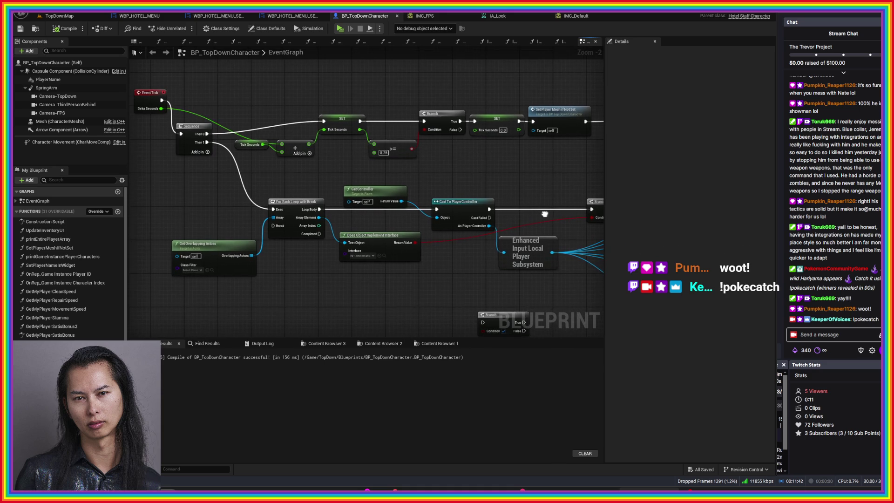
{"action": "scroll", "coordinate": [419, 219], "scroll_direction": "up", "scroll_amount": 3}
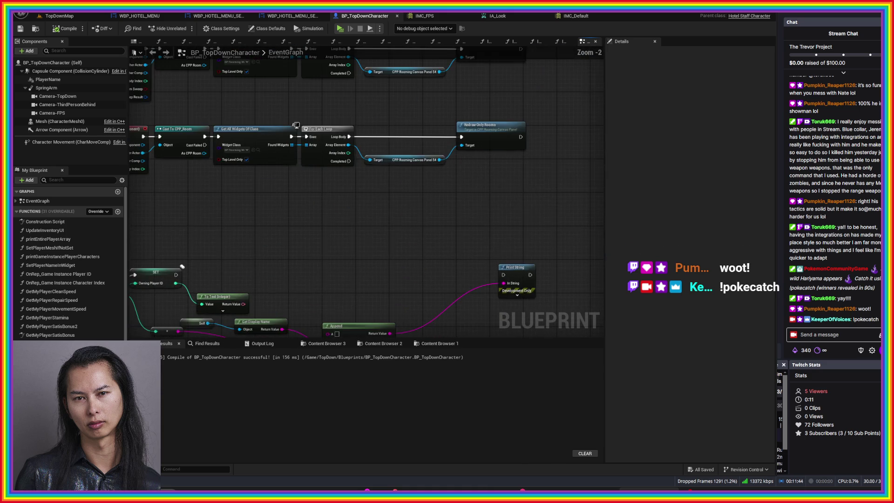
{"action": "mouse_move", "coordinate": [546, 306]}
{"action": "left_mouse_down"}
{"action": "mouse_move", "coordinate": [519, 105]}
{"action": "mouse_move", "coordinate": [463, 159]}
{"action": "mouse_move", "coordinate": [559, 256]}
{"action": "mouse_move", "coordinate": [439, 119]}
{"action": "mouse_move", "coordinate": [414, 106]}
{"action": "left_mouse_up"}
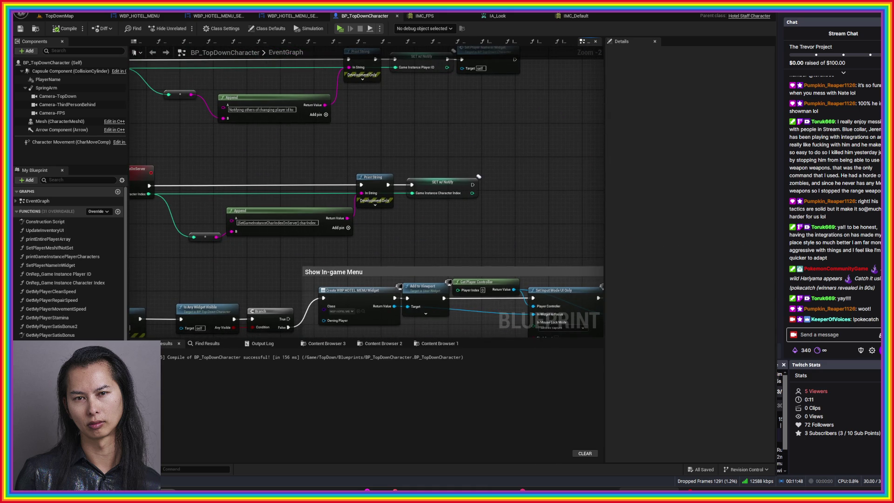